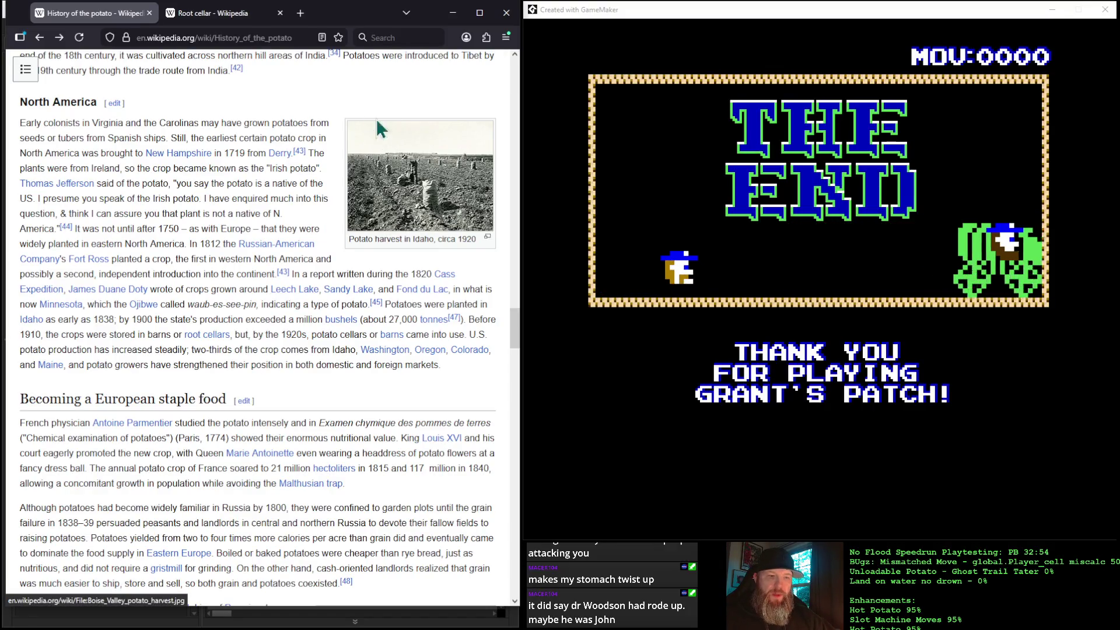
{"action": "left_click", "coordinate": [457, 18]}
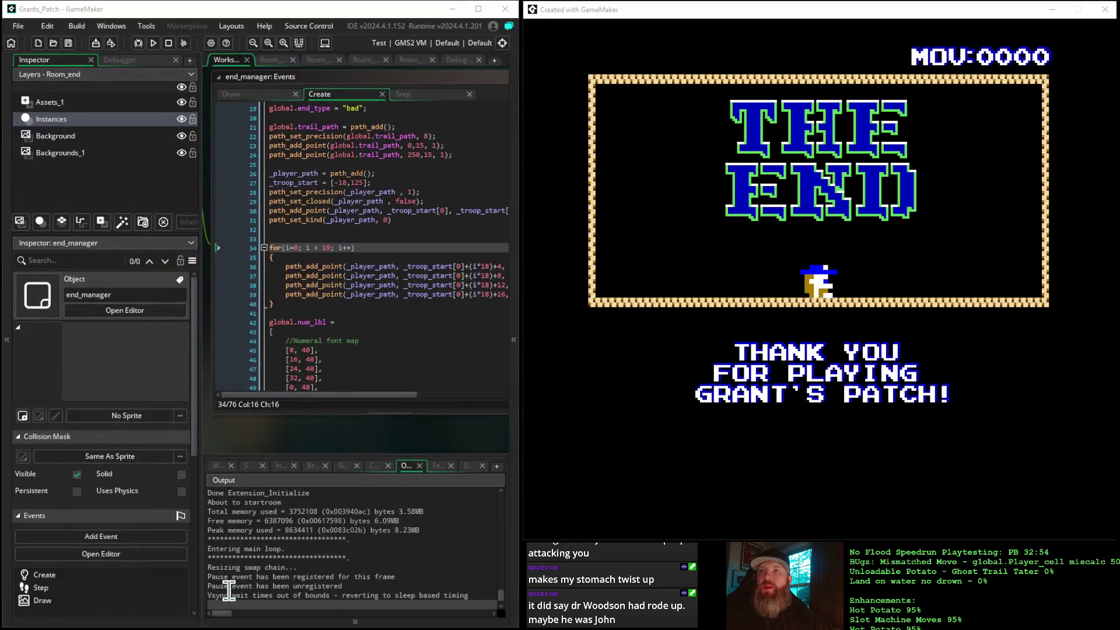
{"action": "left_click_drag", "start_coordinate": [373, 449], "coordinate": [335, 454]}
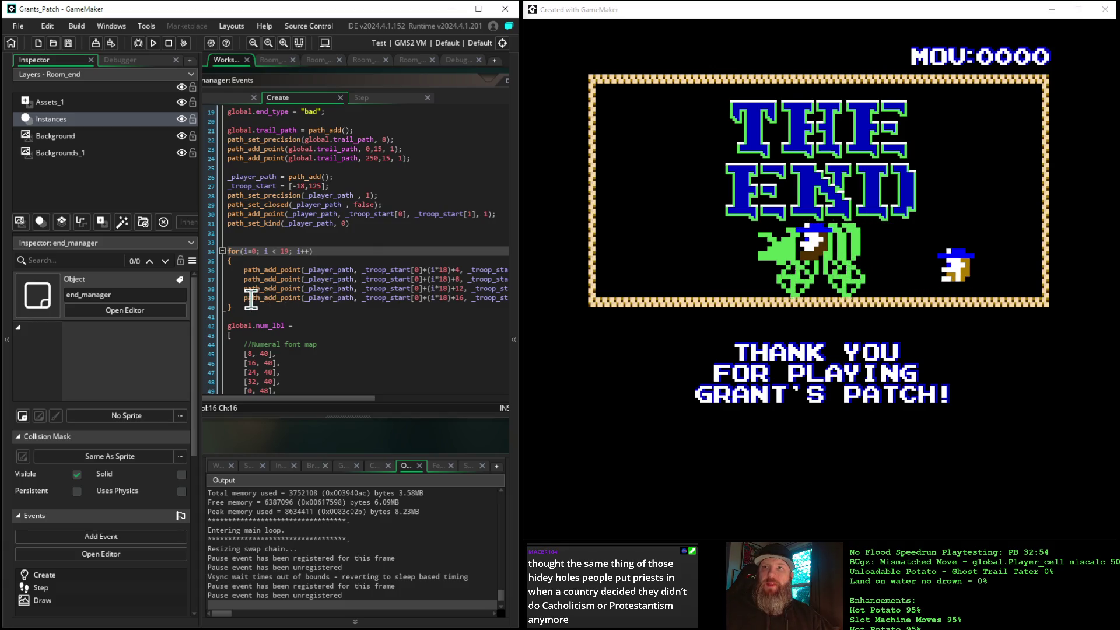
Raise the line 34 loop limit from i < 15 to i < 18 and rerun the game to test it.
{"action": "left_click", "coordinate": [213, 298]}
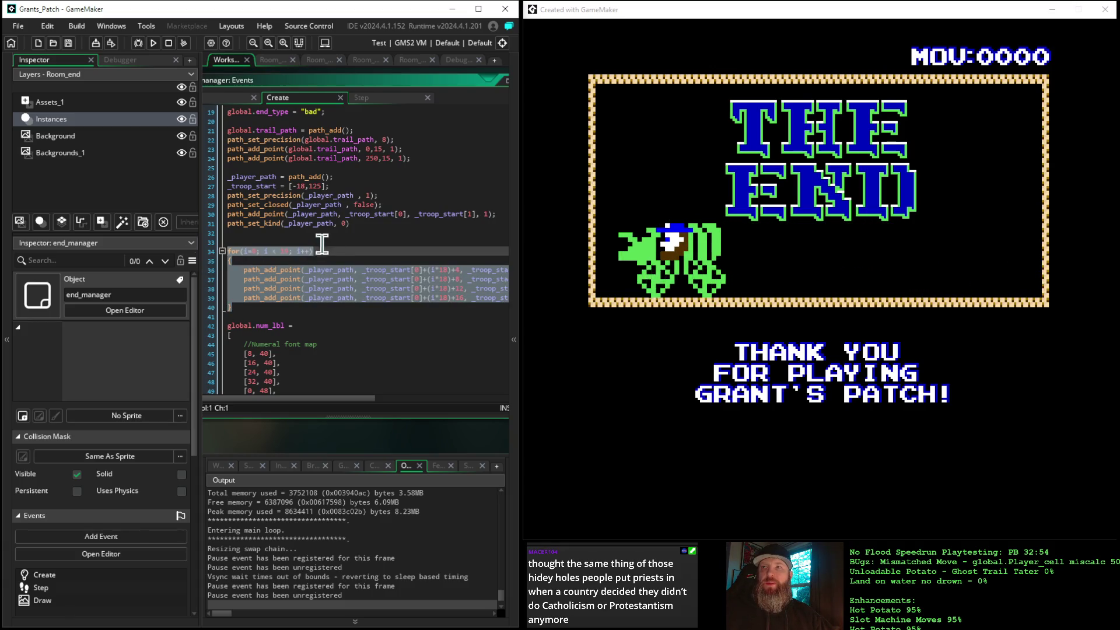
{"action": "left_click", "coordinate": [339, 253]}
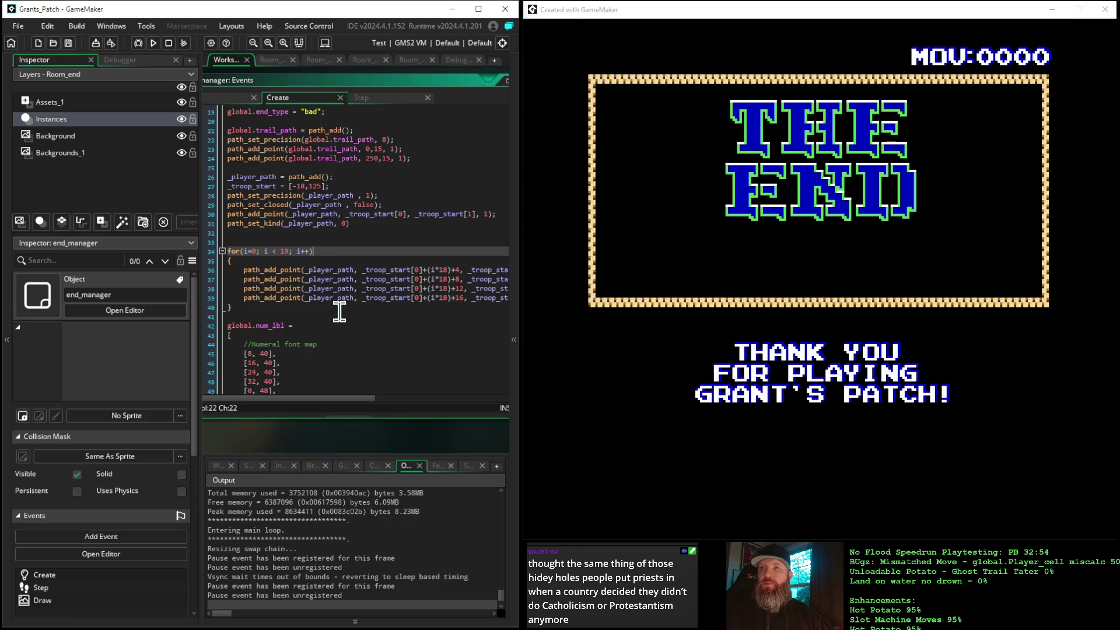
{"action": "scroll", "coordinate": [340, 312], "scroll_direction": "down", "scroll_amount": 1}
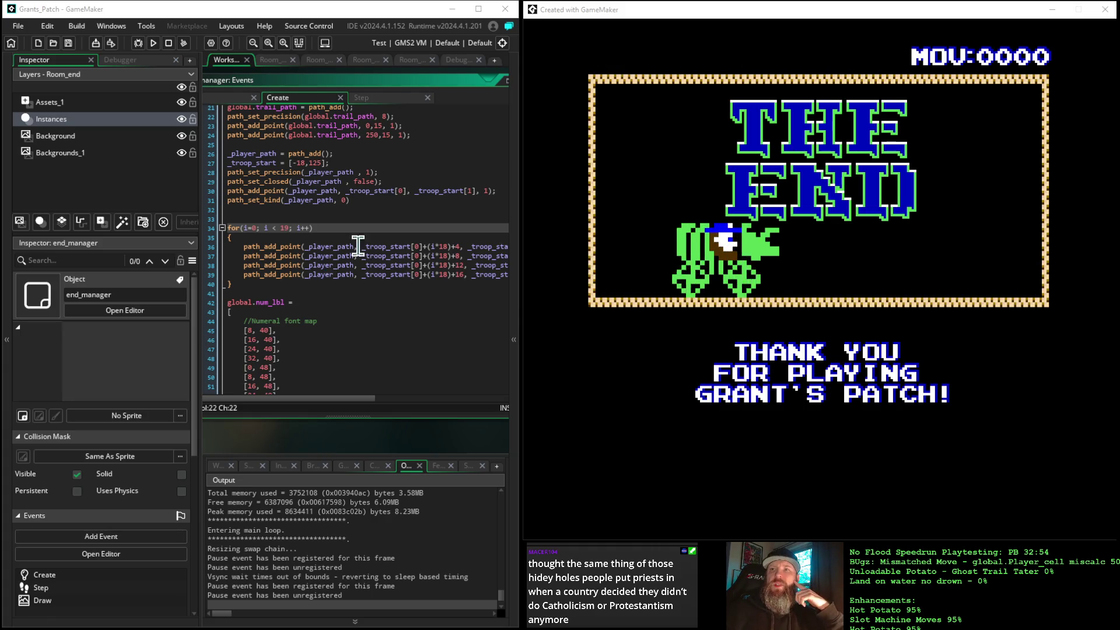
{"action": "left_click", "coordinate": [288, 228]}
{"action": "key", "text": "Delete"}
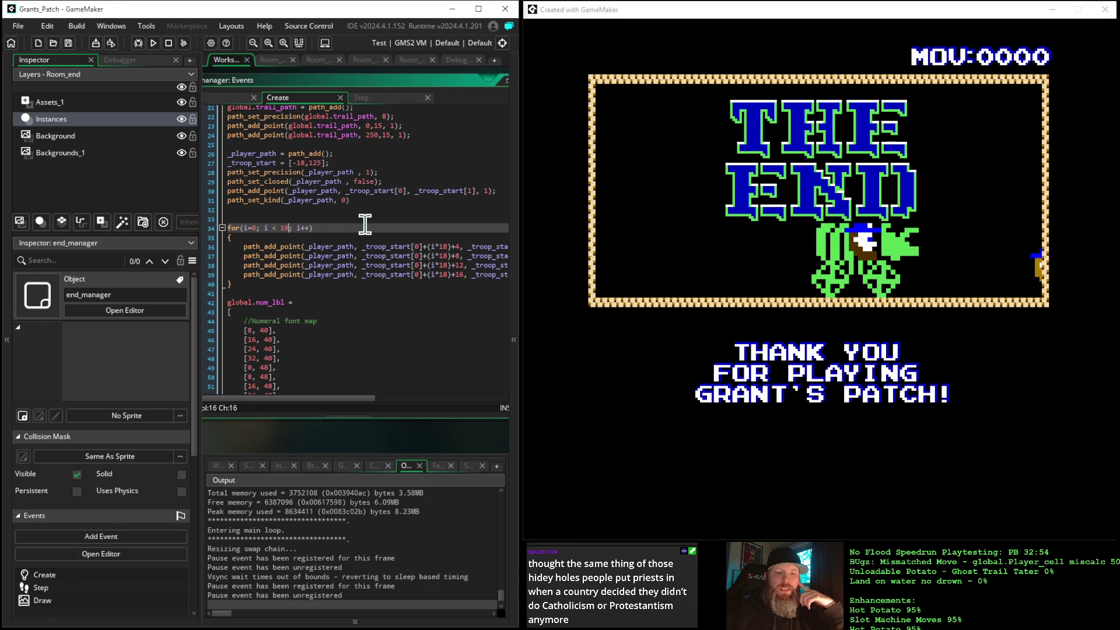
{"action": "type", "text": "8"}
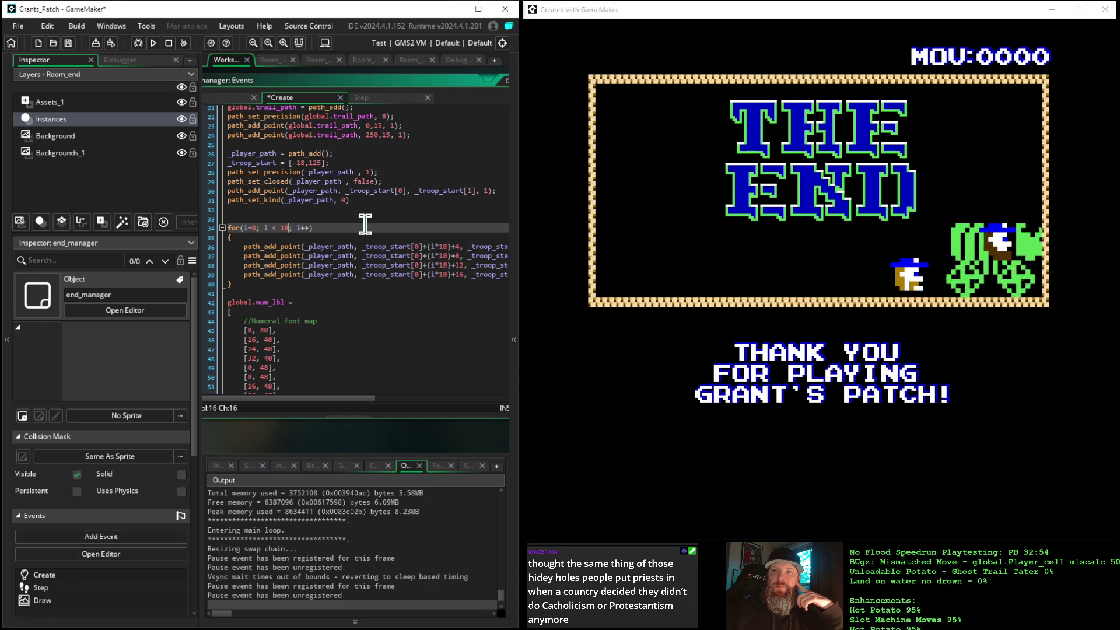
{"action": "left_click", "coordinate": [153, 42]}
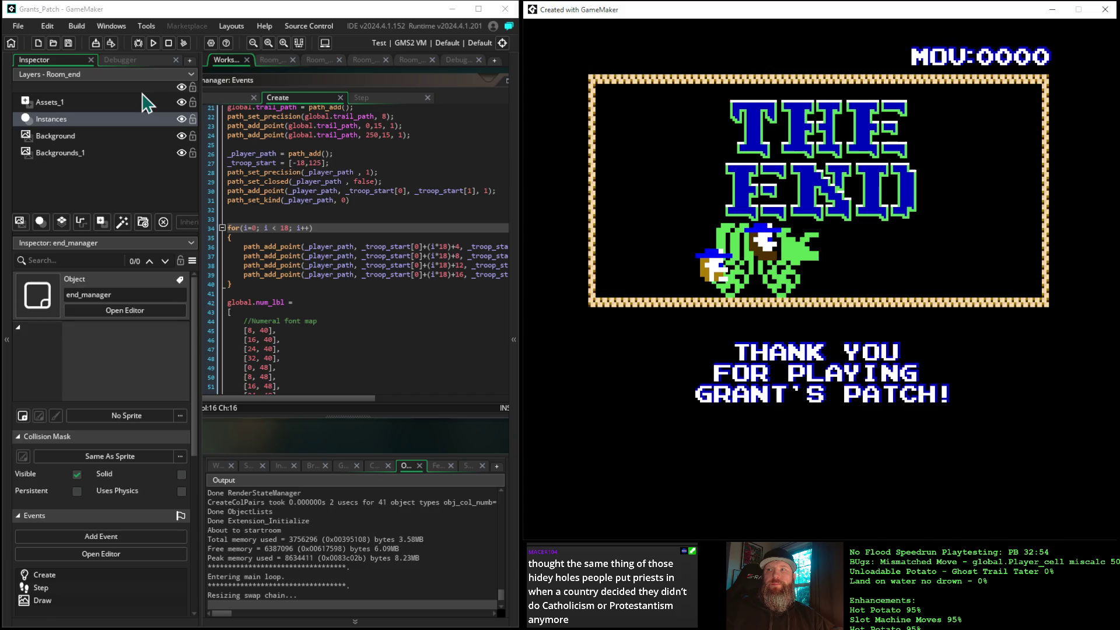
Trim a digit from the _troop_start x value, rebuild, and skip ahead to THE END screen.
{"action": "left_click", "coordinate": [300, 163]}
{"action": "key", "text": "BackSpace"}
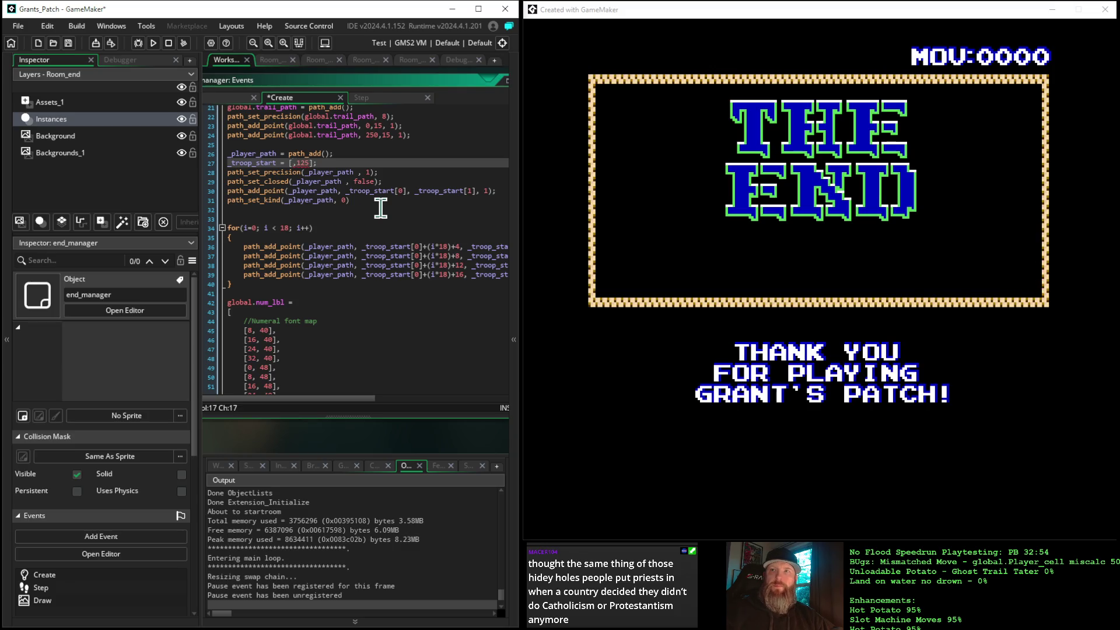
{"action": "left_click", "coordinate": [154, 44]}
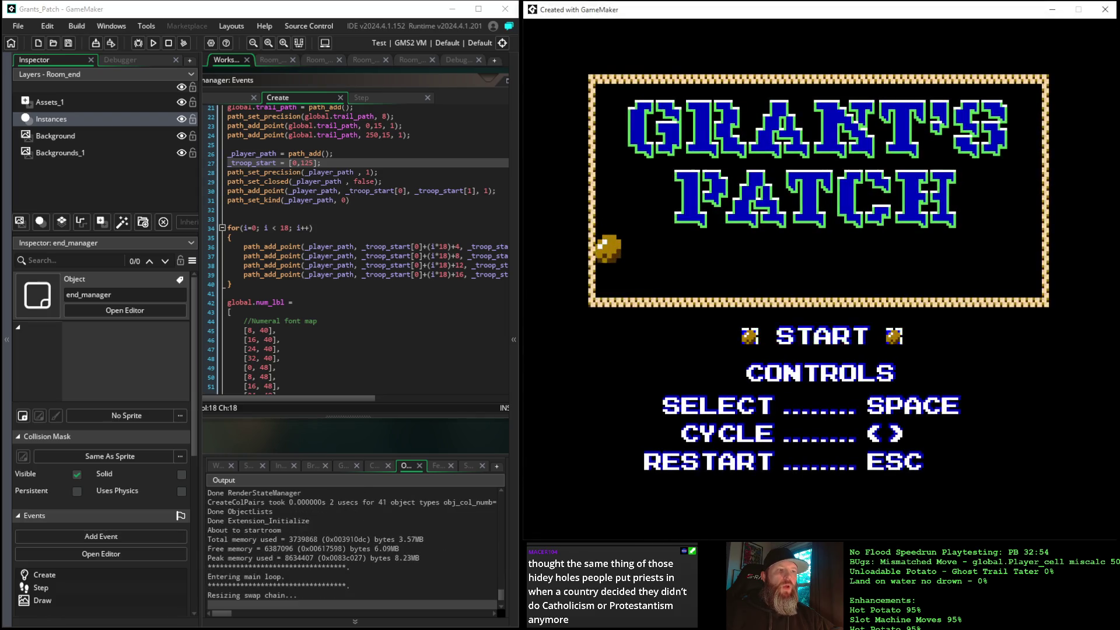
{"action": "key", "text": "space"}
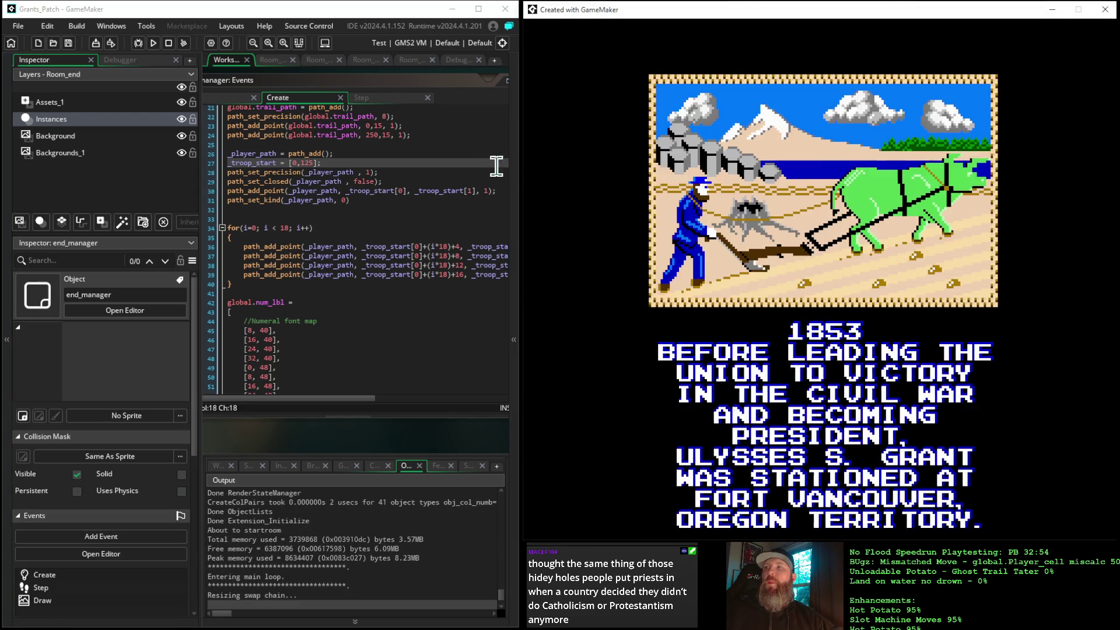
{"action": "key", "text": "space"}
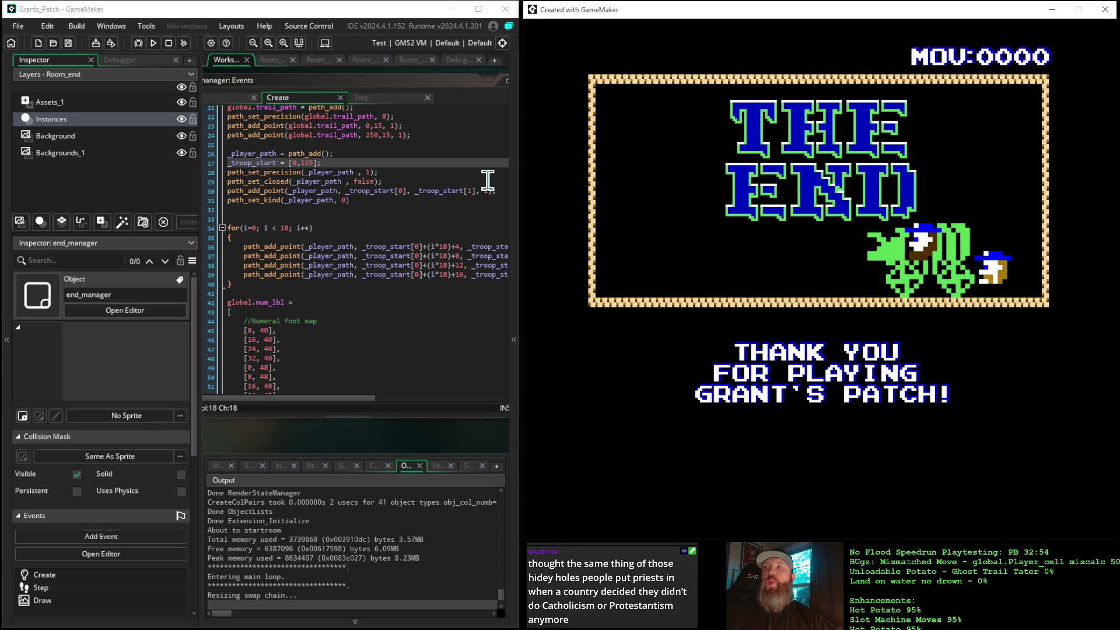
Save the trail path on line 24 ending at 248,15 and relaunch the game.
{"action": "left_click_drag", "start_coordinate": [354, 246], "coordinate": [325, 246]}
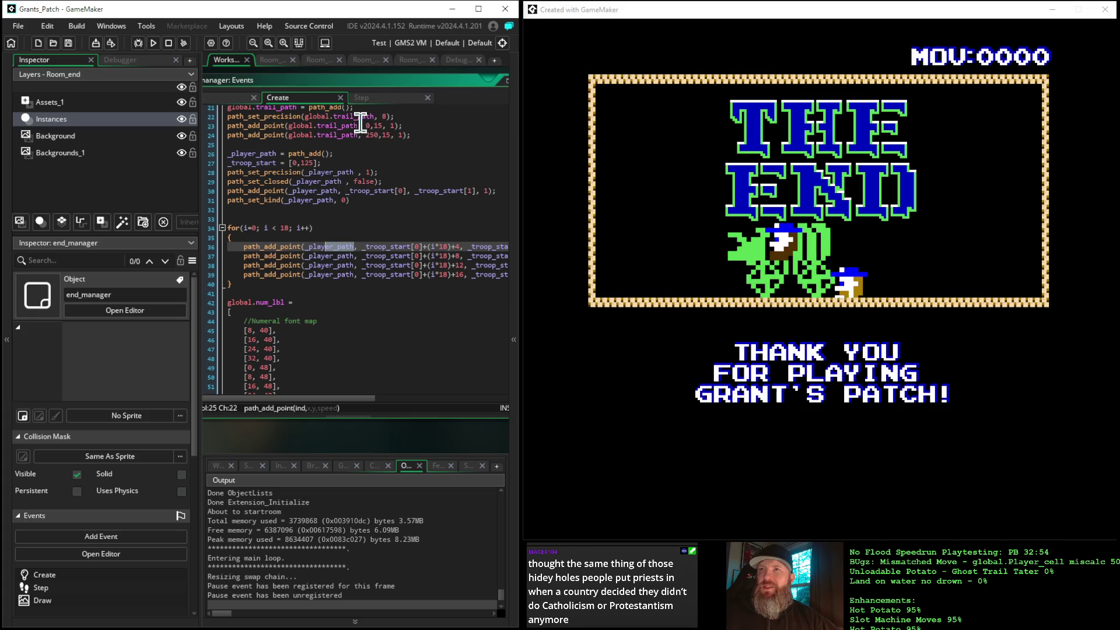
{"action": "left_click", "coordinate": [378, 135]}
{"action": "type", "text": "24"}
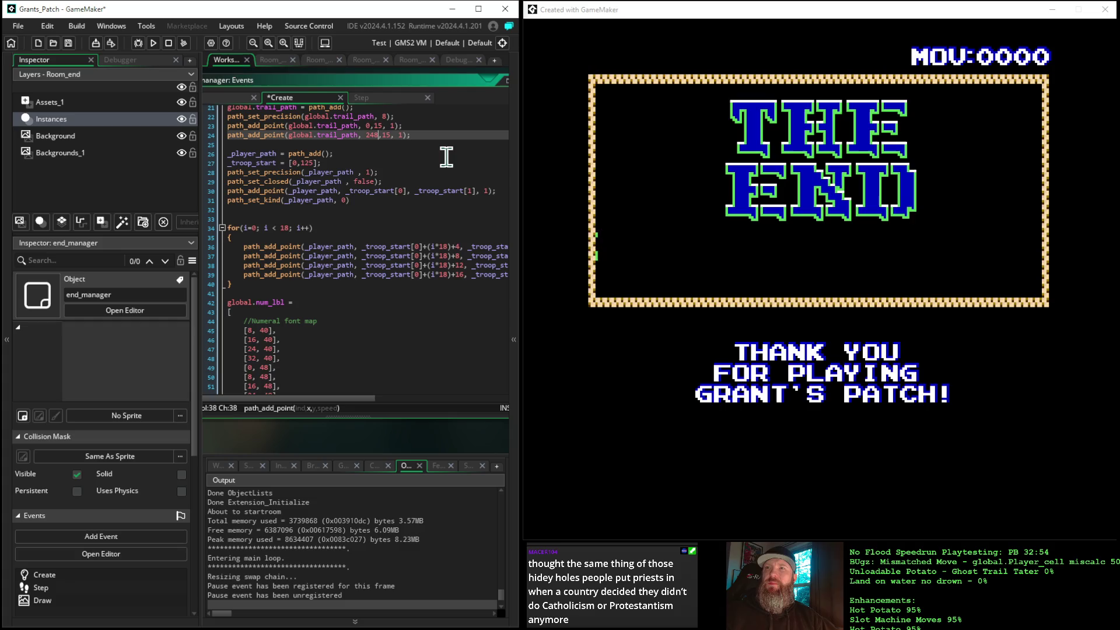
{"action": "left_click", "coordinate": [153, 46]}
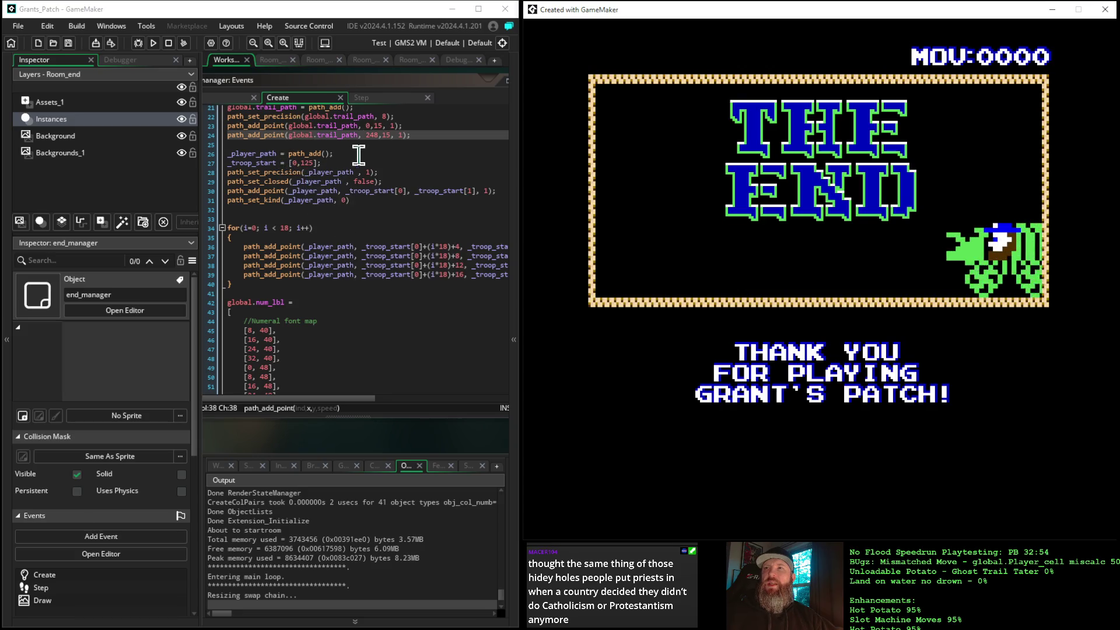
Change the trail path's final x on line 24 from 248 to 246, rebuild, and skip to THE END.
{"action": "left_click", "coordinate": [374, 135]}
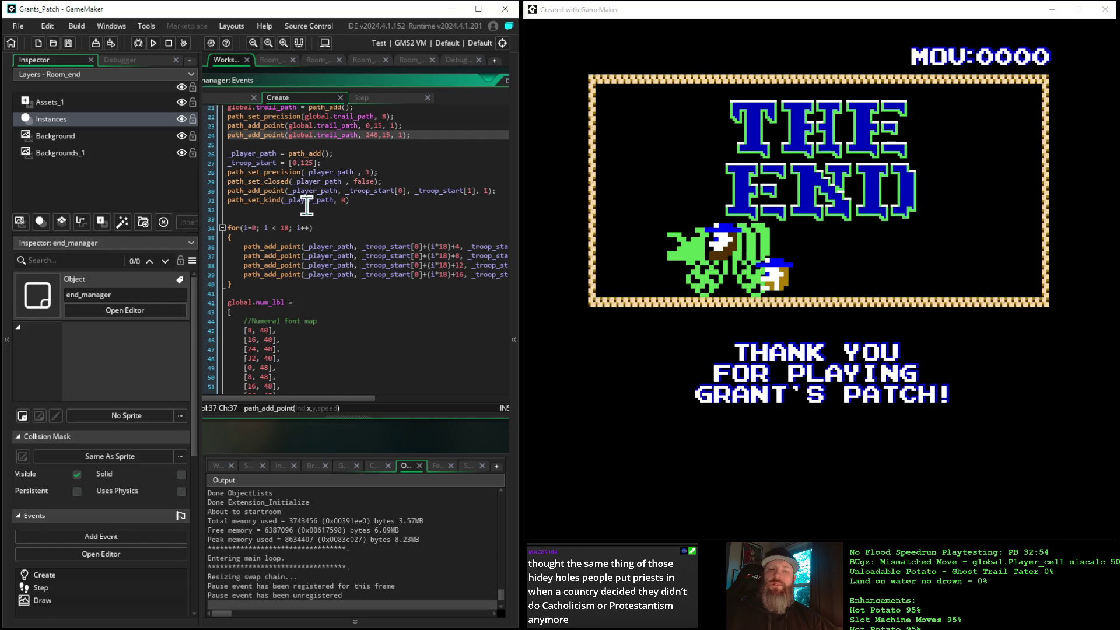
{"action": "key", "text": "BackSpace"}
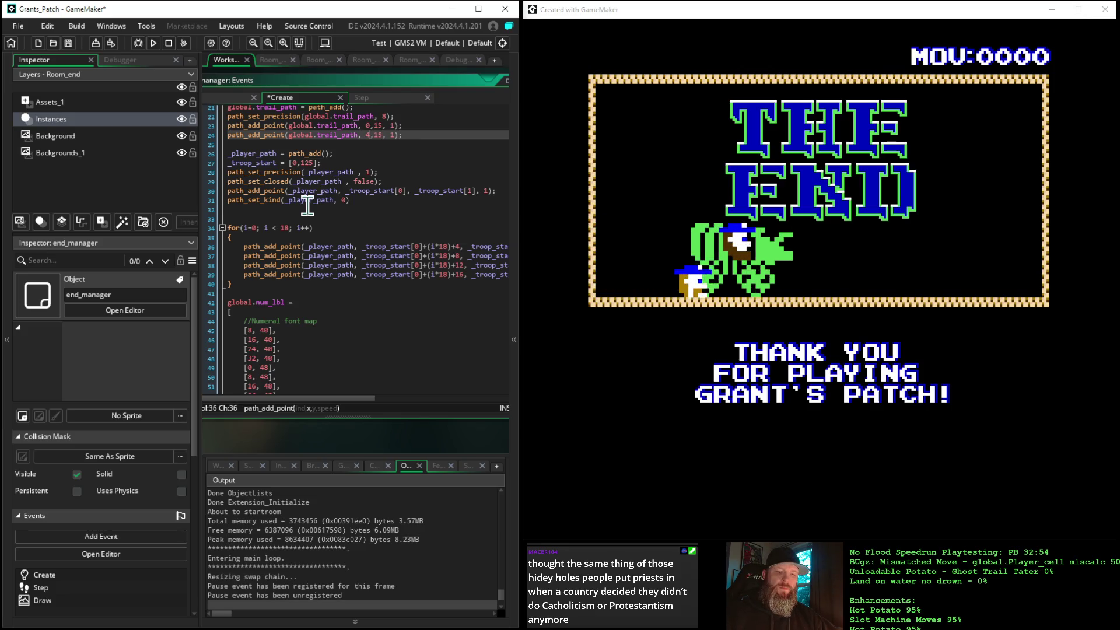
{"action": "key", "text": "BackSpace"}
{"action": "type", "text": "246"}
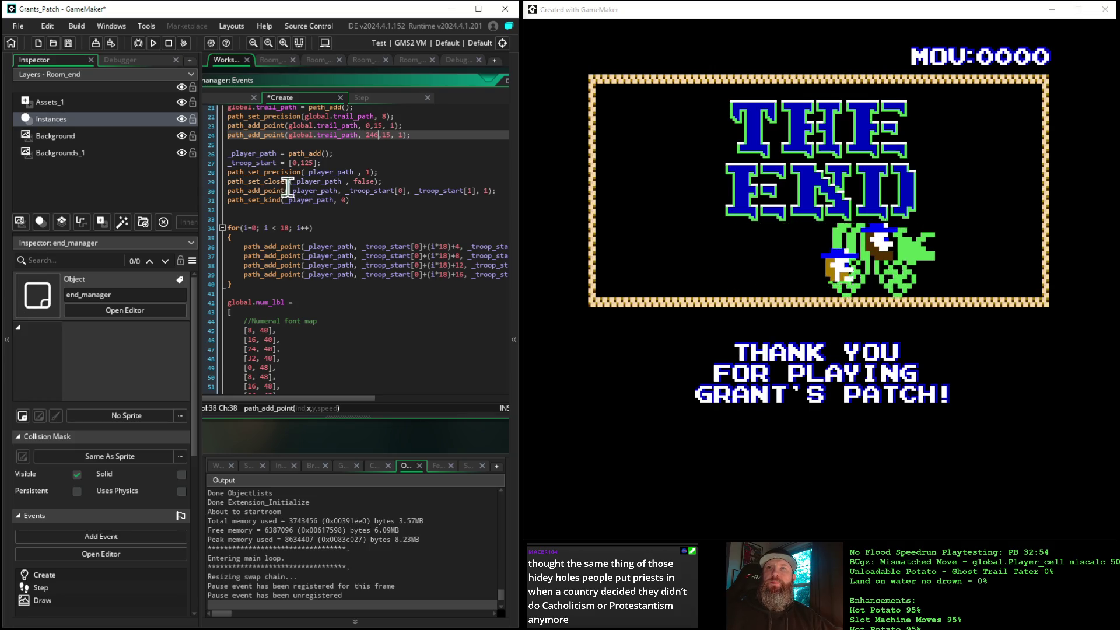
{"action": "left_click", "coordinate": [153, 43]}
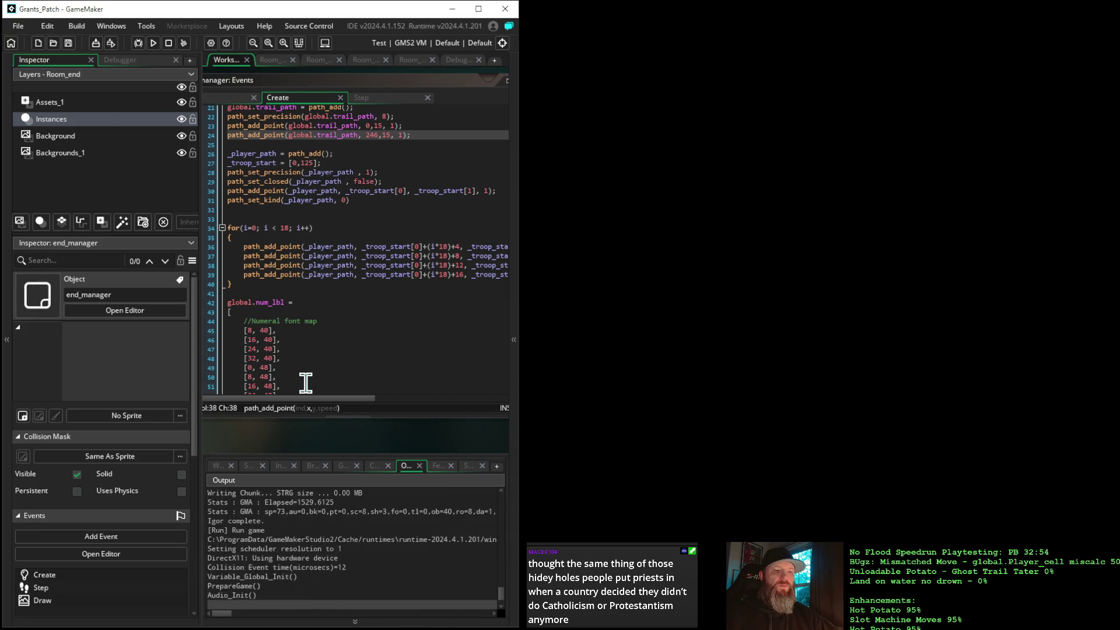
{"action": "key", "text": "space"}
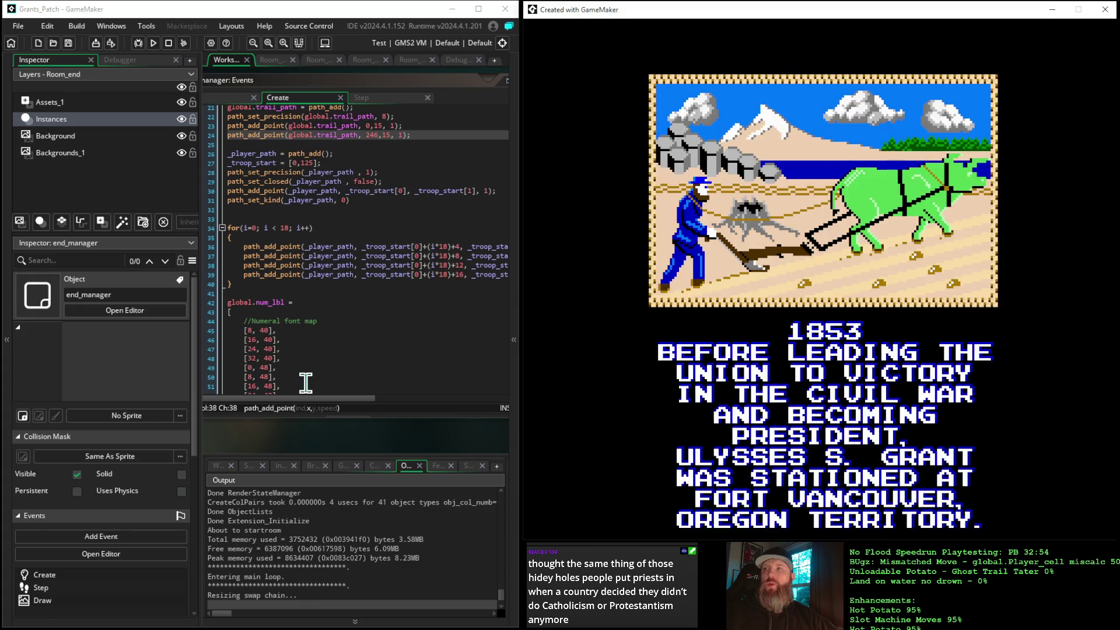
{"action": "key", "text": "space"}
{"action": "type", "text": "0"}
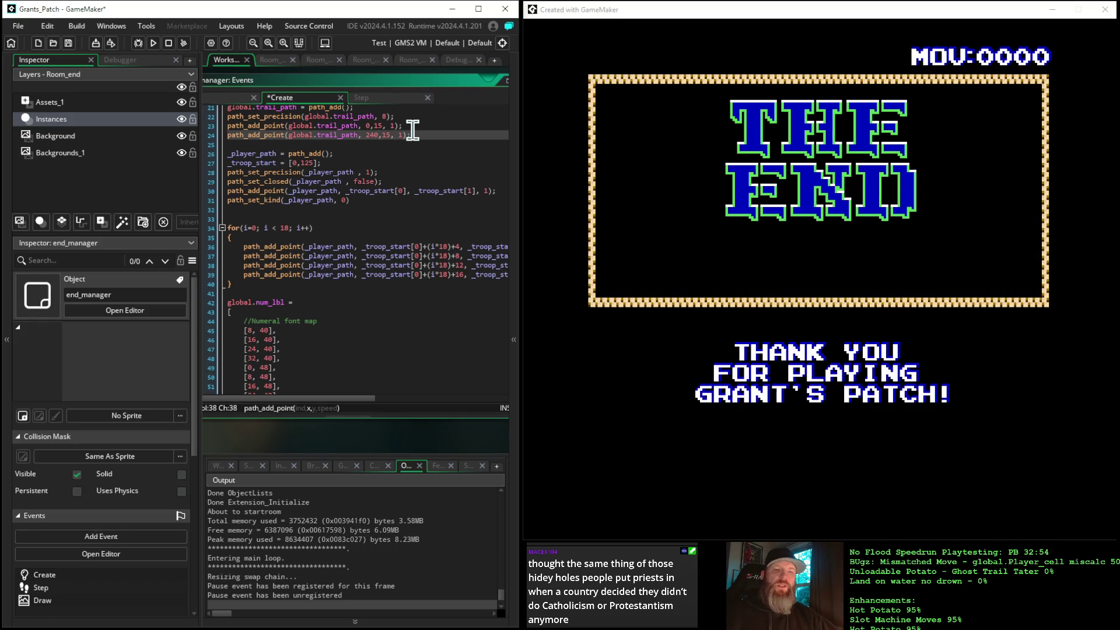
Rerun the game to THE END screen, then return to the trail path's end x value.
{"action": "left_click", "coordinate": [155, 45]}
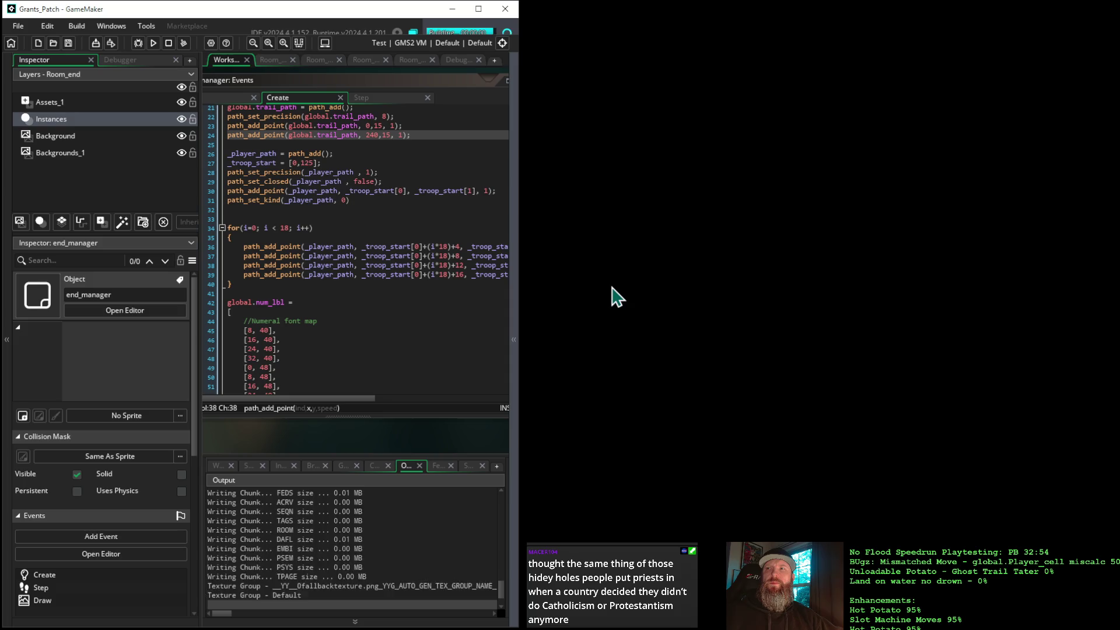
{"action": "key", "text": "space"}
{"action": "key", "text": "space"}
{"action": "key", "text": "space"}
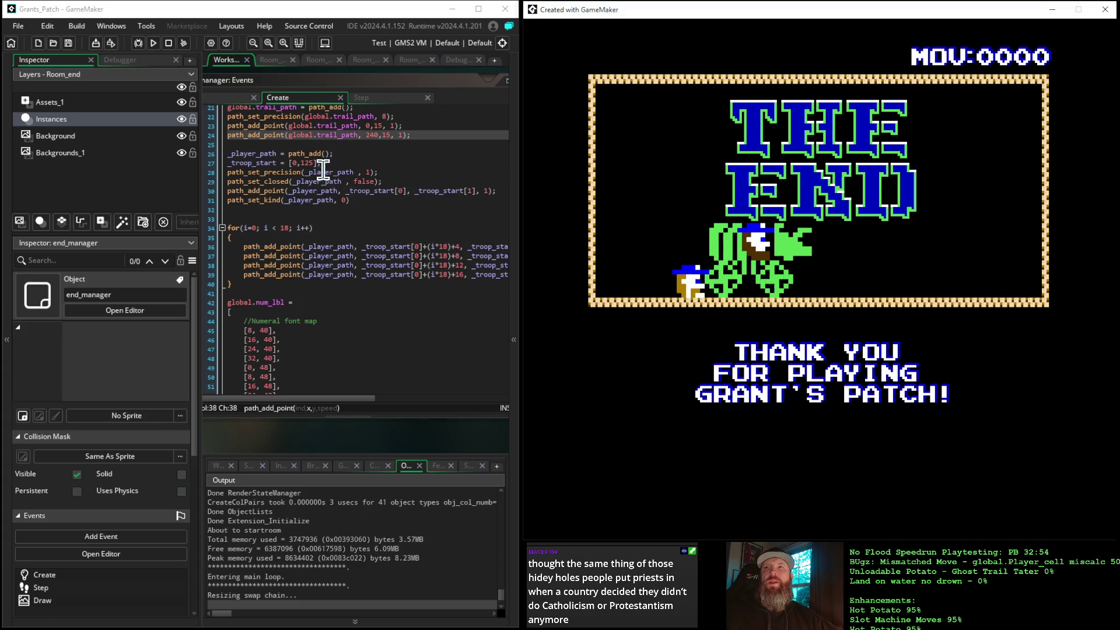
{"action": "left_click", "coordinate": [378, 134]}
{"action": "type", "text": "5"}
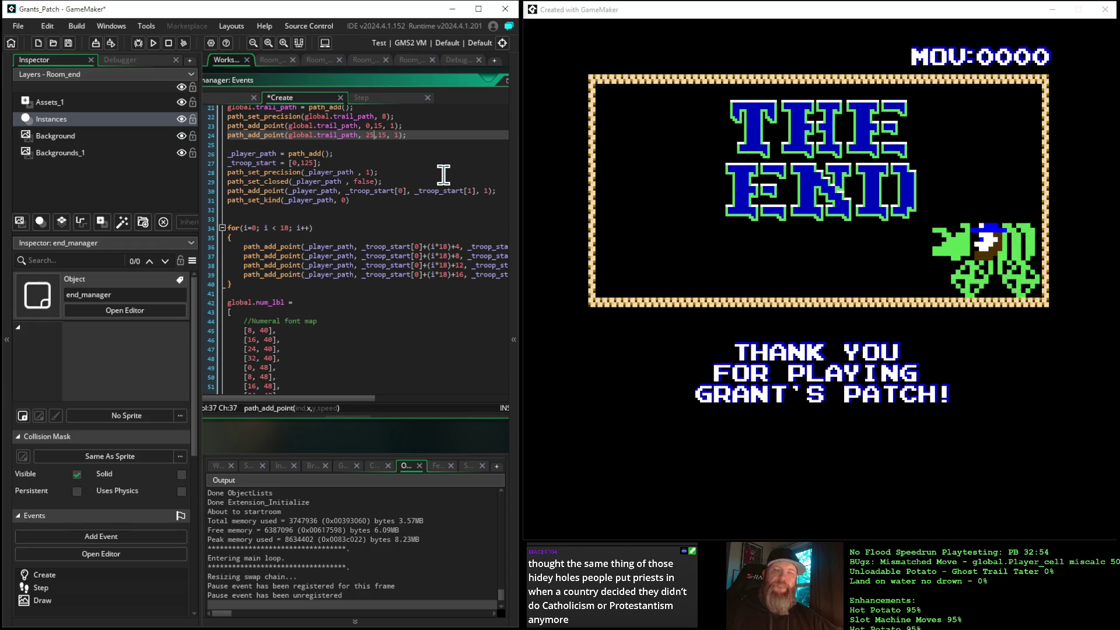
End the trail path at 252,15 and rerun, then set _troop_start's x value to -18.
{"action": "type", "text": "2"}
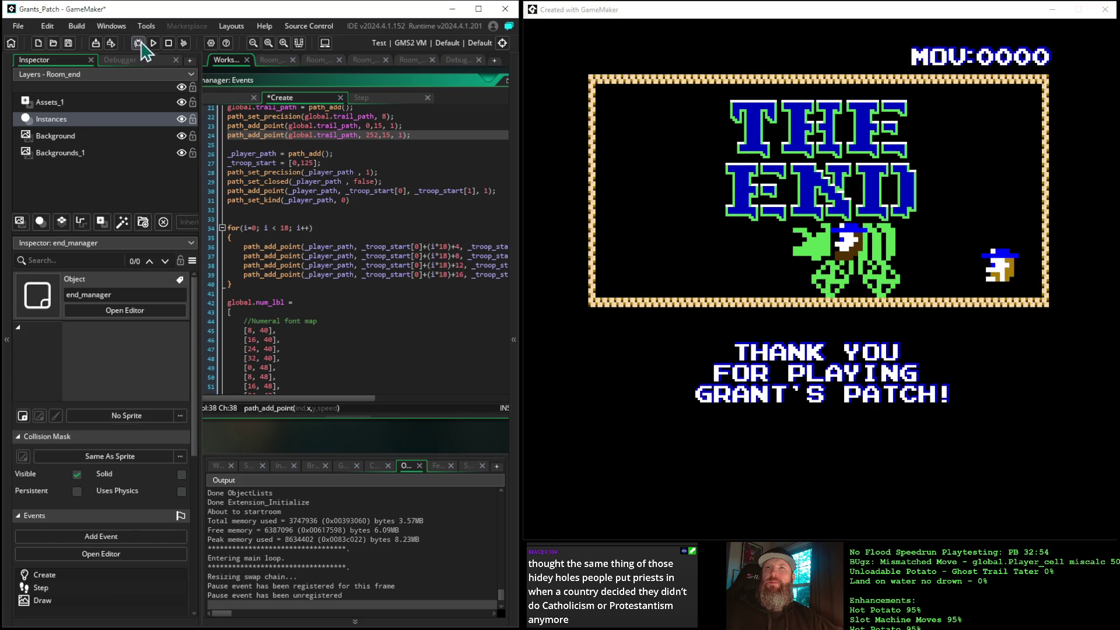
{"action": "left_click", "coordinate": [153, 43]}
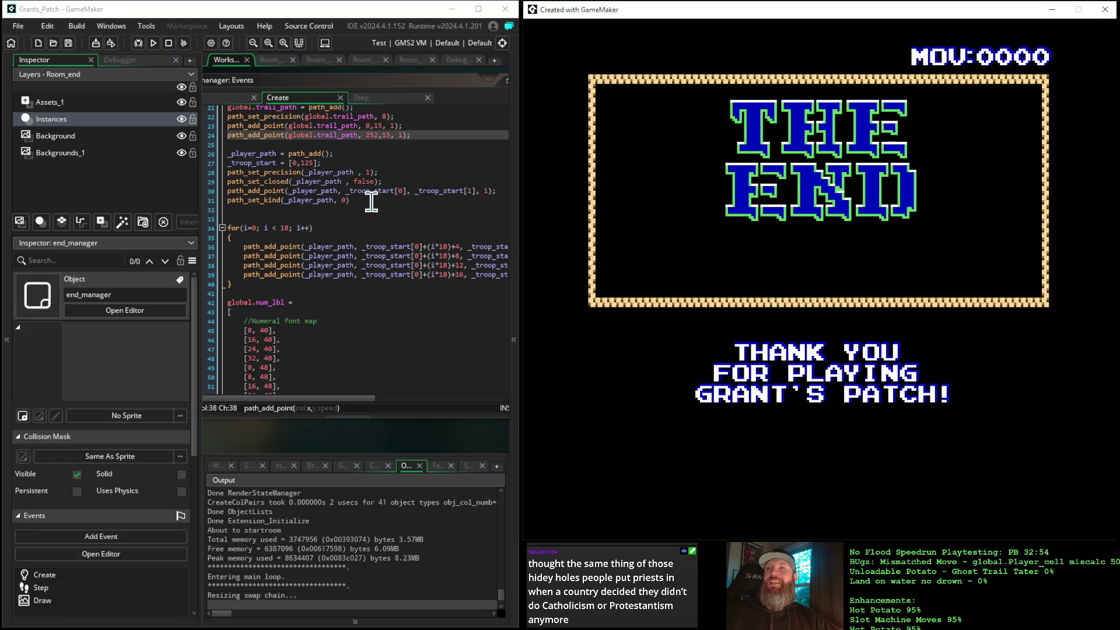
{"action": "left_click", "coordinate": [297, 164]}
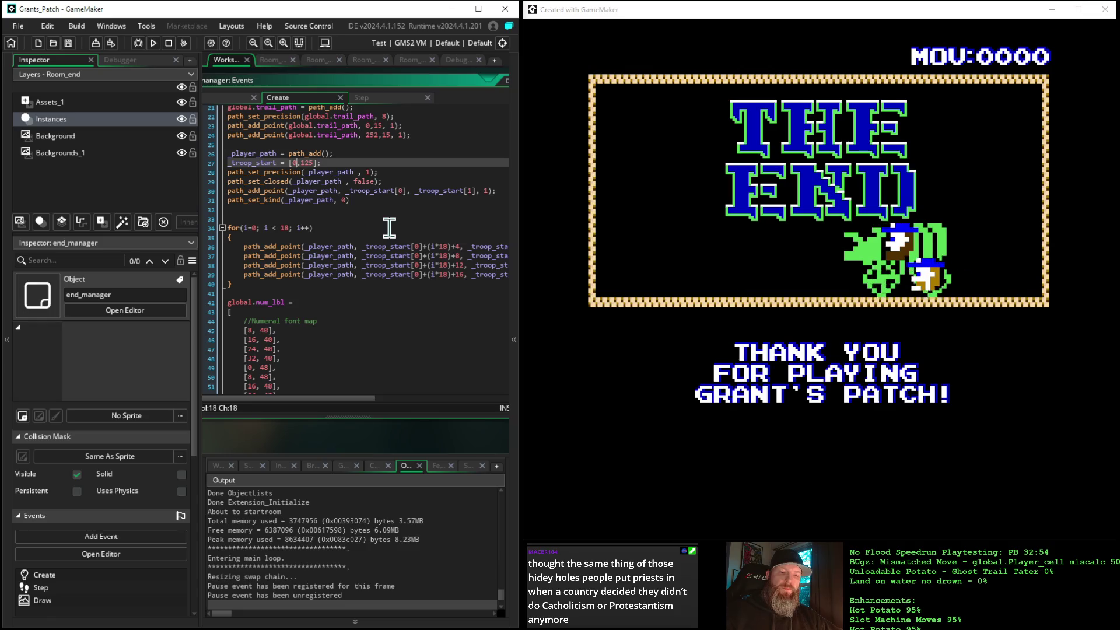
{"action": "key", "text": "BackSpace"}
{"action": "type", "text": "-"}
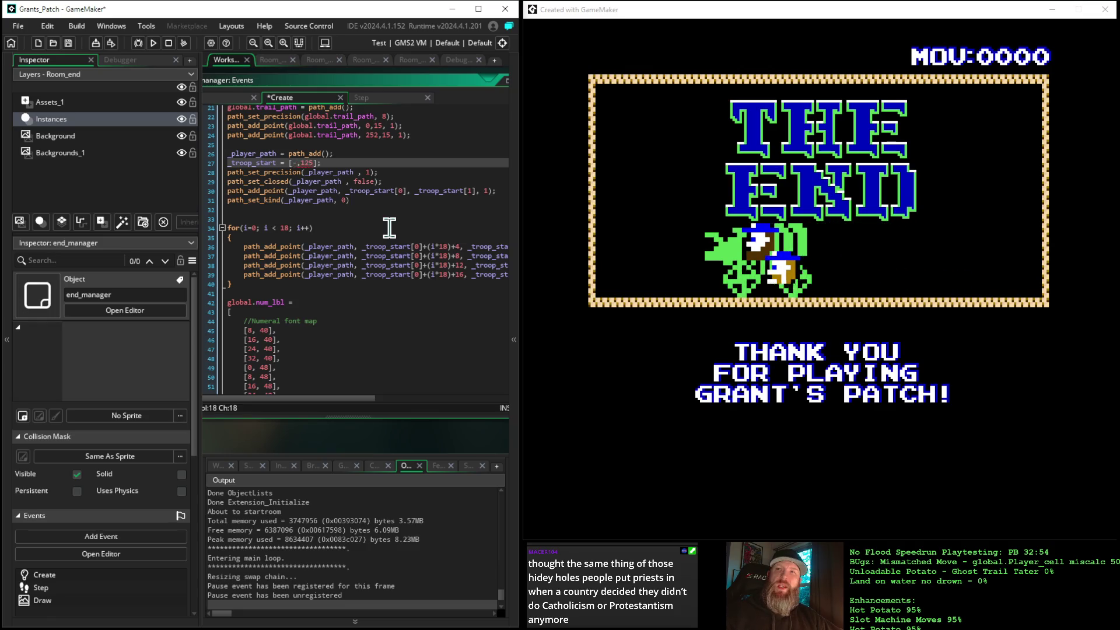
{"action": "type", "text": "18"}
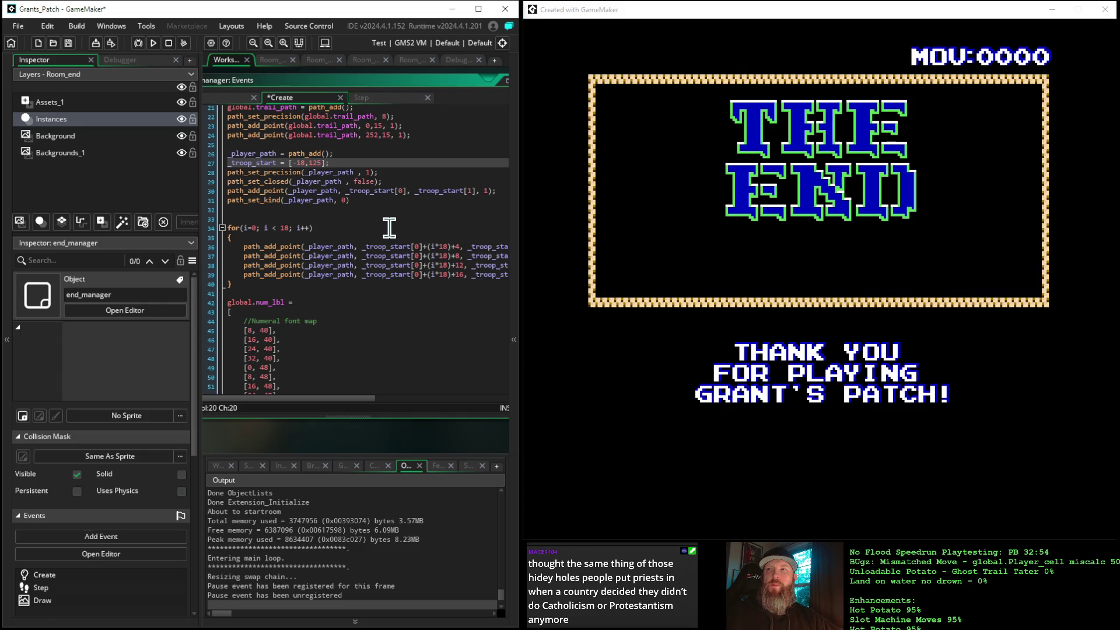
Run the game with _troop_start at [-18,125] to watch the THE END procession.
{"action": "left_click", "coordinate": [153, 44]}
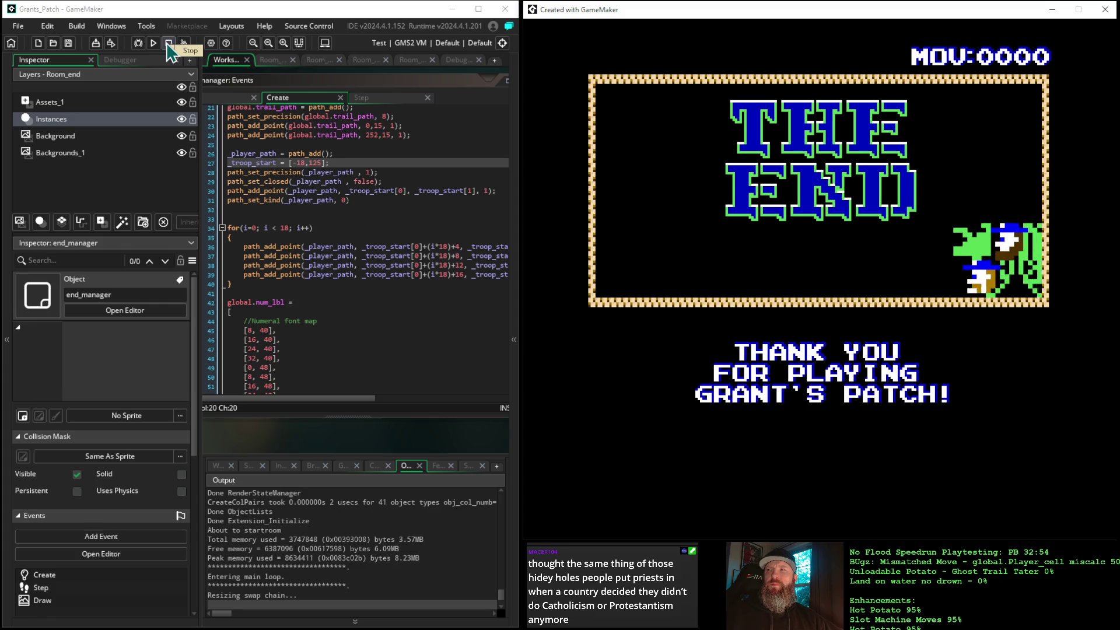
Stop the game, raise the line 34 loop bound from 18 to 19, and rebuild.
{"action": "left_click", "coordinate": [168, 45]}
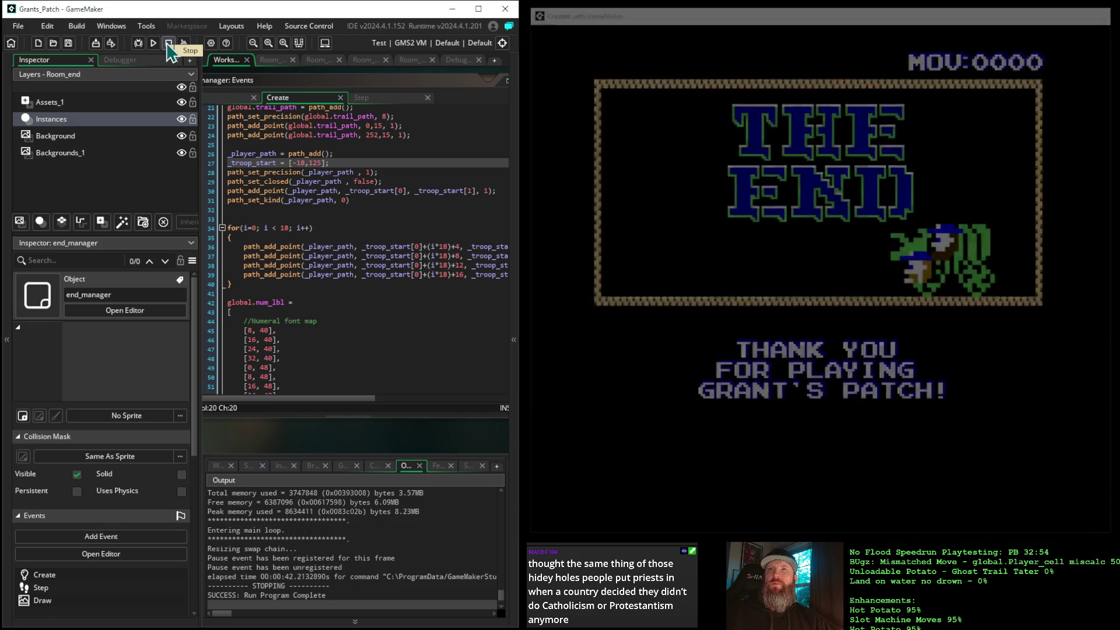
{"action": "left_click", "coordinate": [288, 227]}
{"action": "type", "text": "9"}
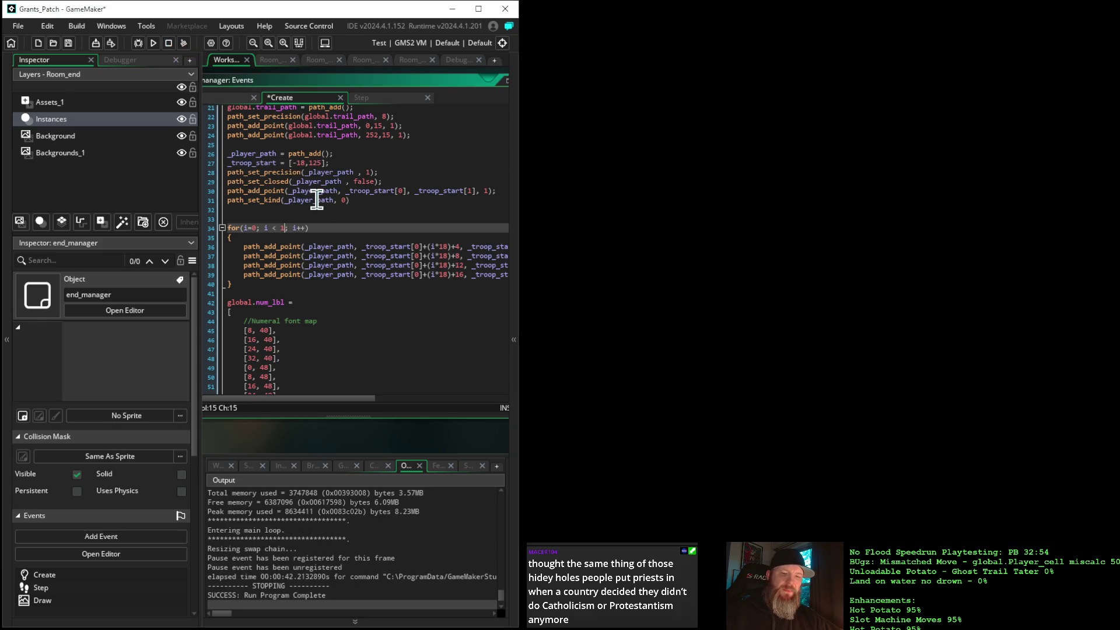
{"action": "left_click", "coordinate": [154, 45]}
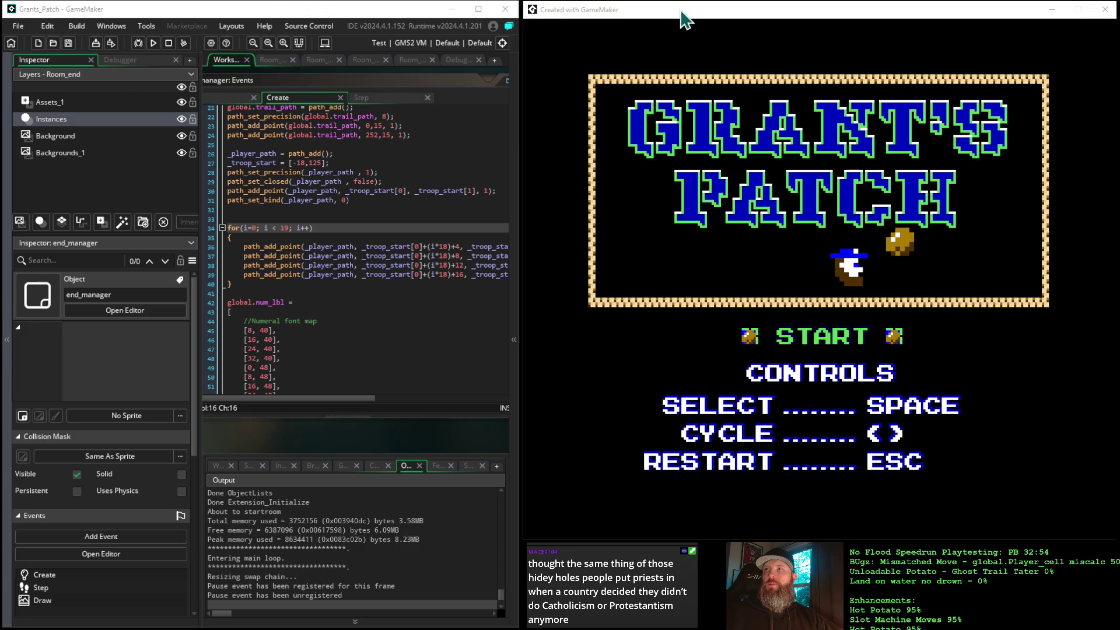
Skip the running game past its title and story screens to THE END.
{"action": "left_click", "coordinate": [600, 76]}
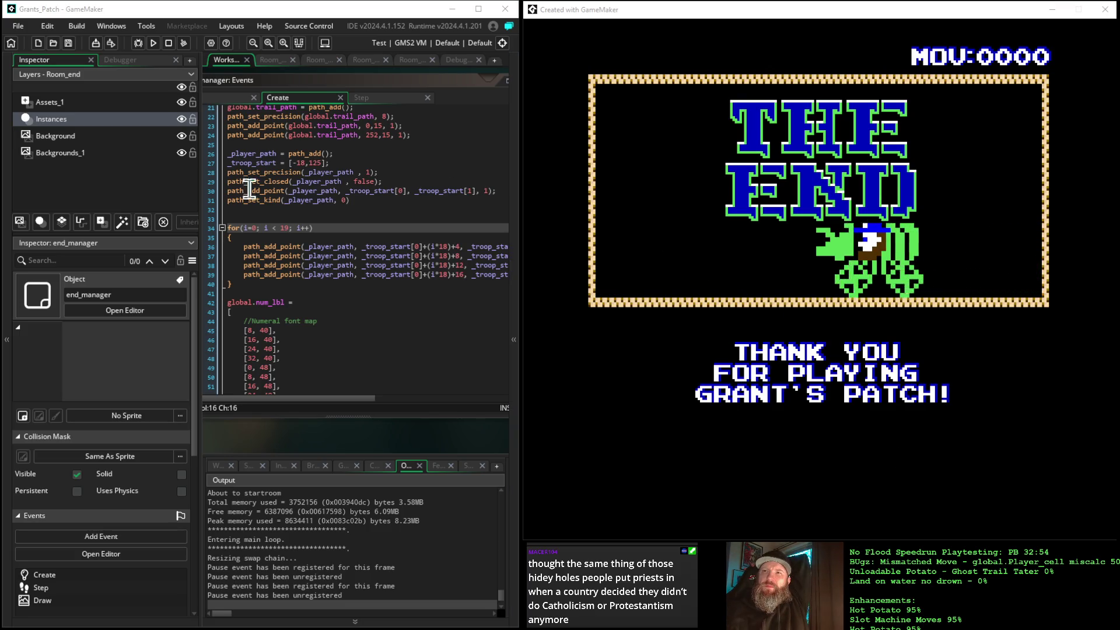
Revert the line 34 loop bound from 19 to 18 and relaunch the game.
{"action": "mouse_move", "coordinate": [396, 250]}
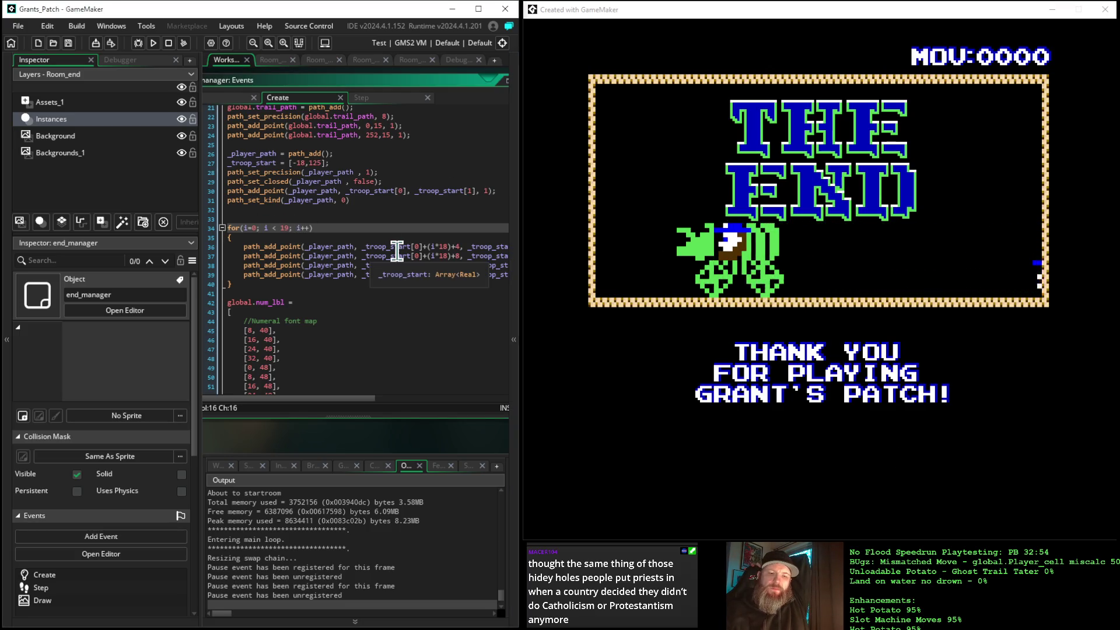
{"action": "key", "text": "BackSpace"}
{"action": "type", "text": "8"}
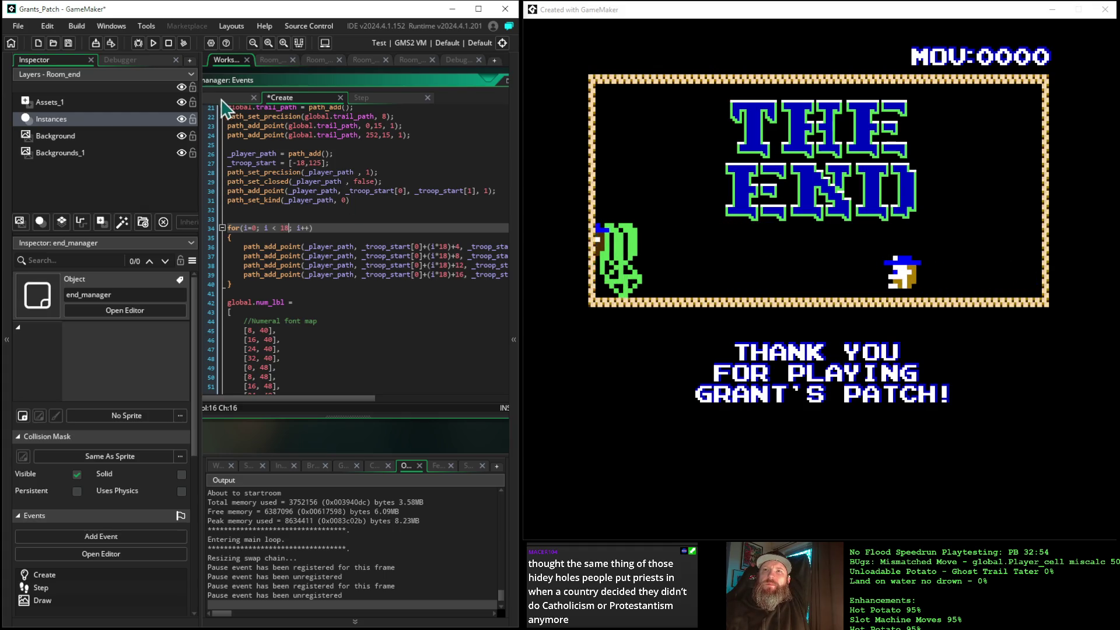
{"action": "left_click", "coordinate": [155, 44]}
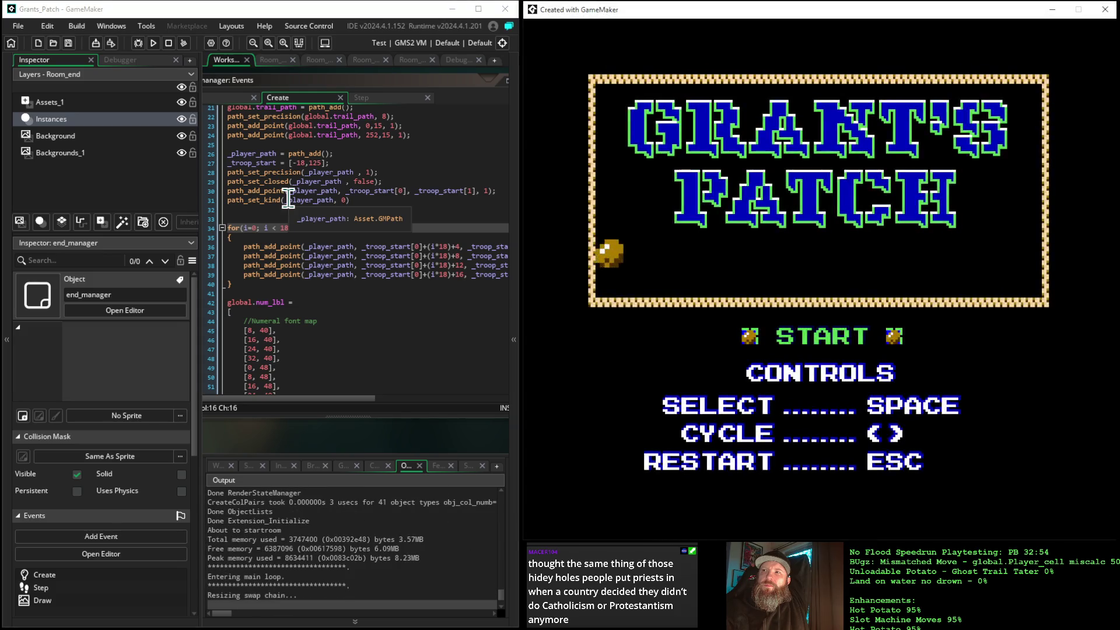
{"action": "key", "text": "space"}
{"action": "key", "text": "space"}
{"action": "key", "text": "space"}
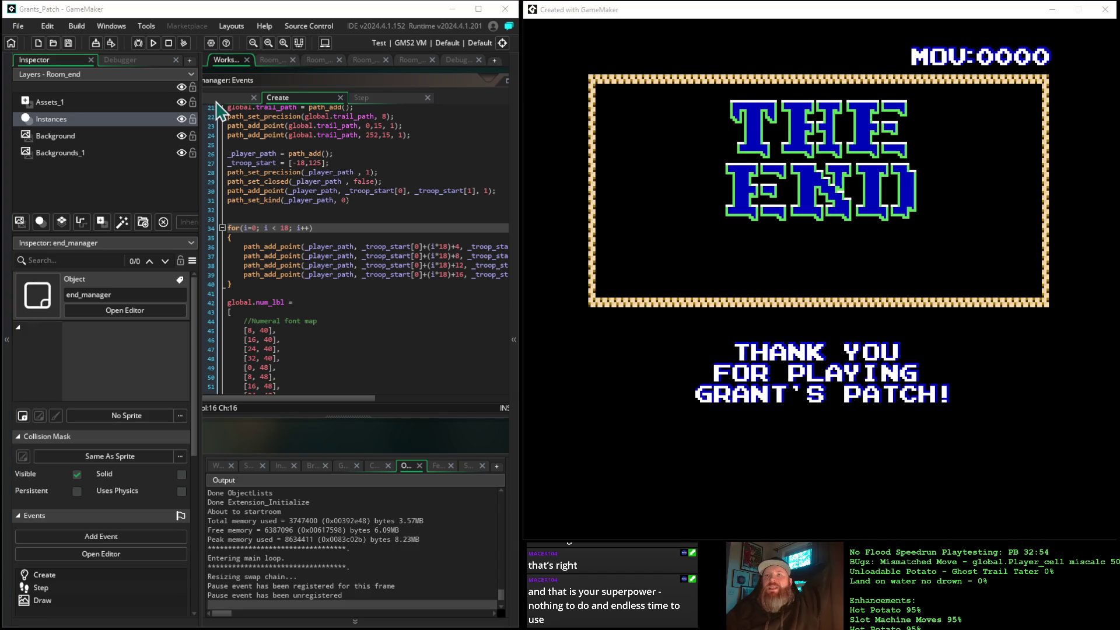
{"action": "left_click", "coordinate": [373, 10]}
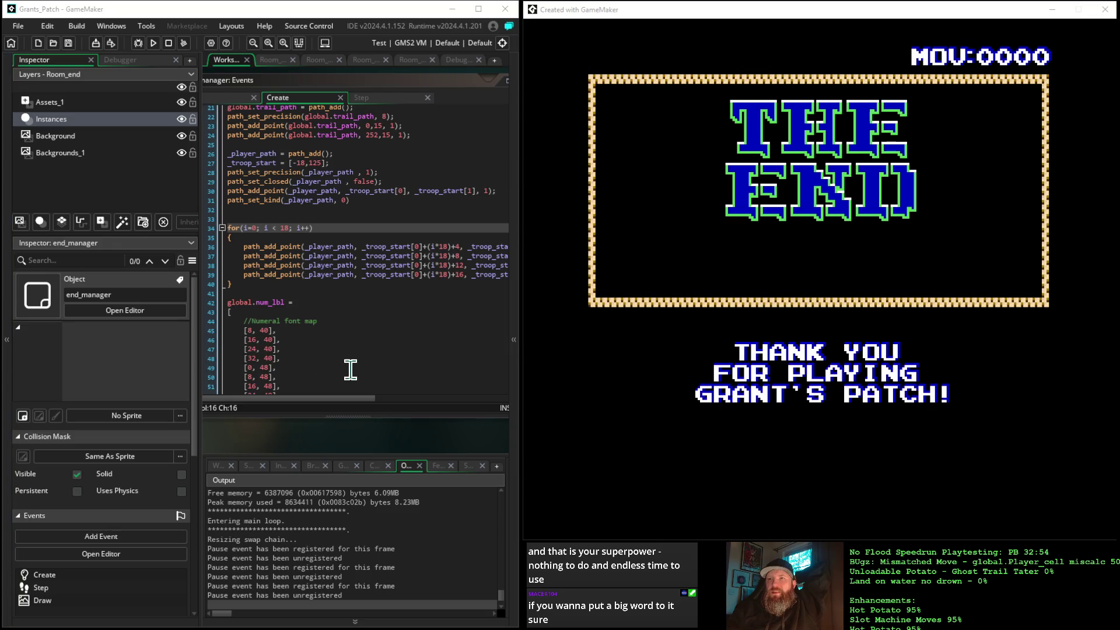
{"action": "scroll", "coordinate": [340, 292], "scroll_direction": "up", "scroll_amount": 4}
{"action": "scroll", "coordinate": [350, 294], "scroll_direction": "up", "scroll_amount": 3}
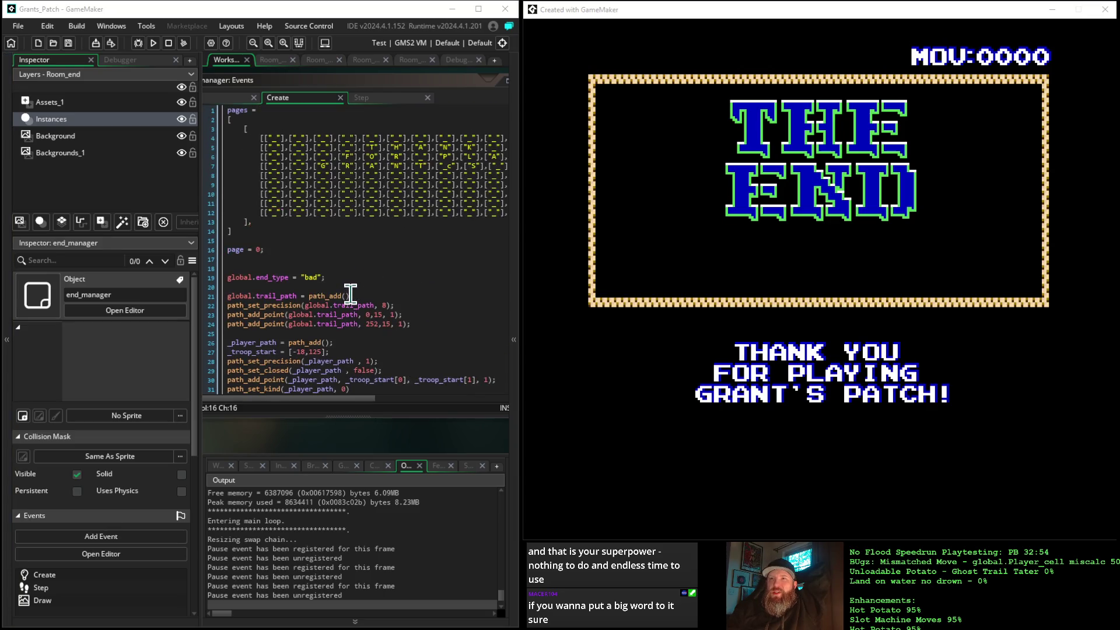
{"action": "scroll", "coordinate": [347, 293], "scroll_direction": "down", "scroll_amount": 5}
{"action": "scroll", "coordinate": [350, 296], "scroll_direction": "up", "scroll_amount": 1}
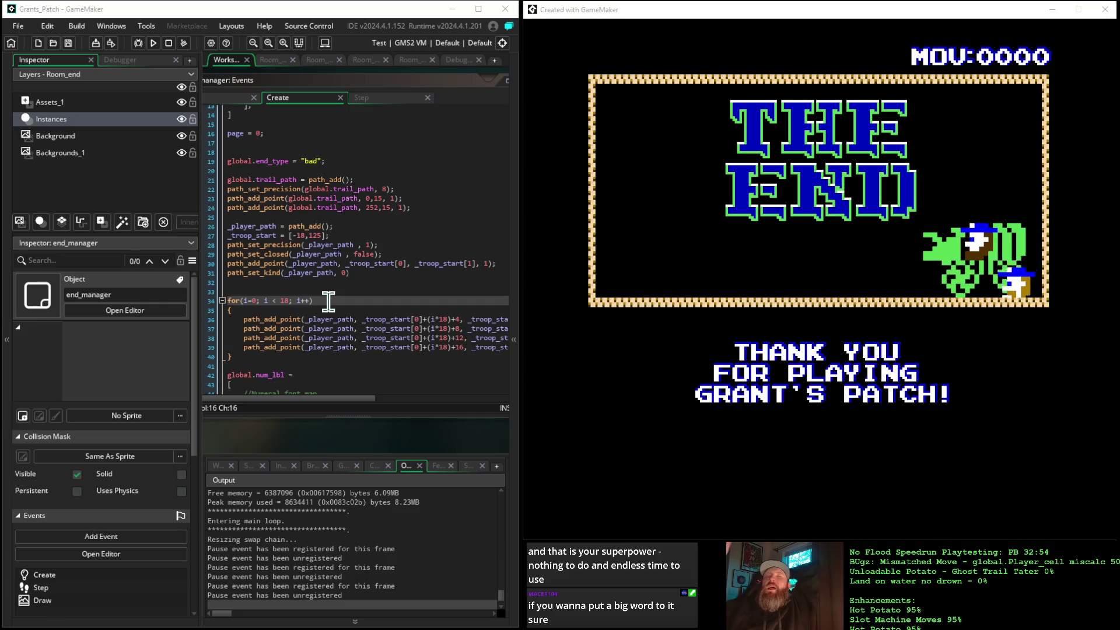